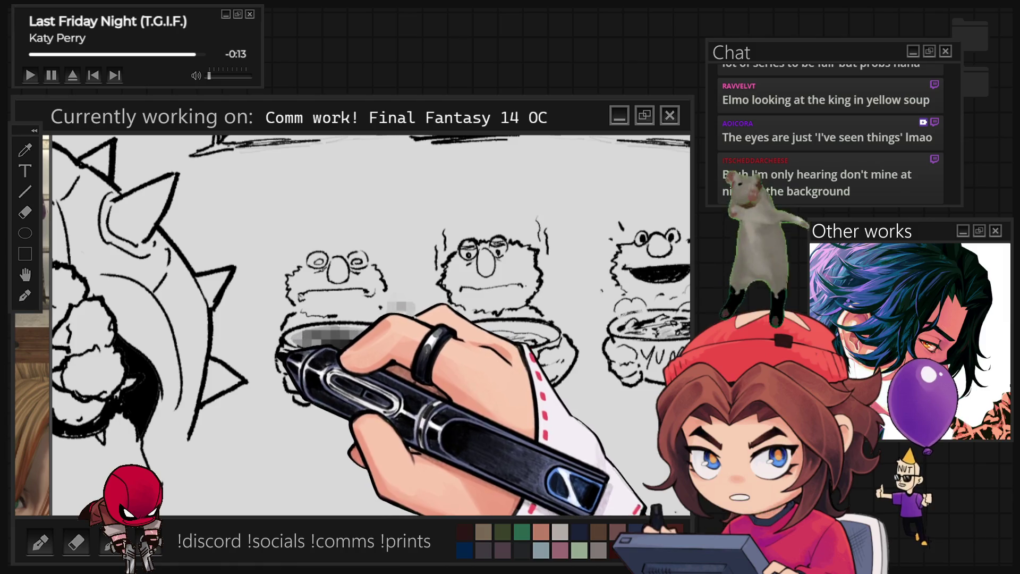
# - Move from the soup-bowl drawing to the Final Fantasy cat-girl canvas and frame its line art
pyautogui.hotkey('ctrl', '-')
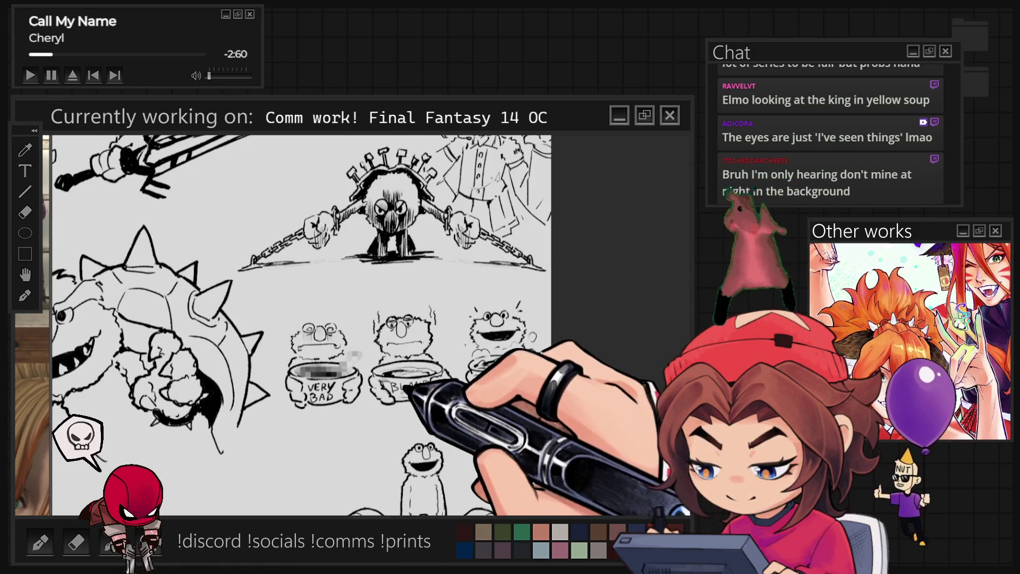
pyautogui.hotkey('ctrl', '+')
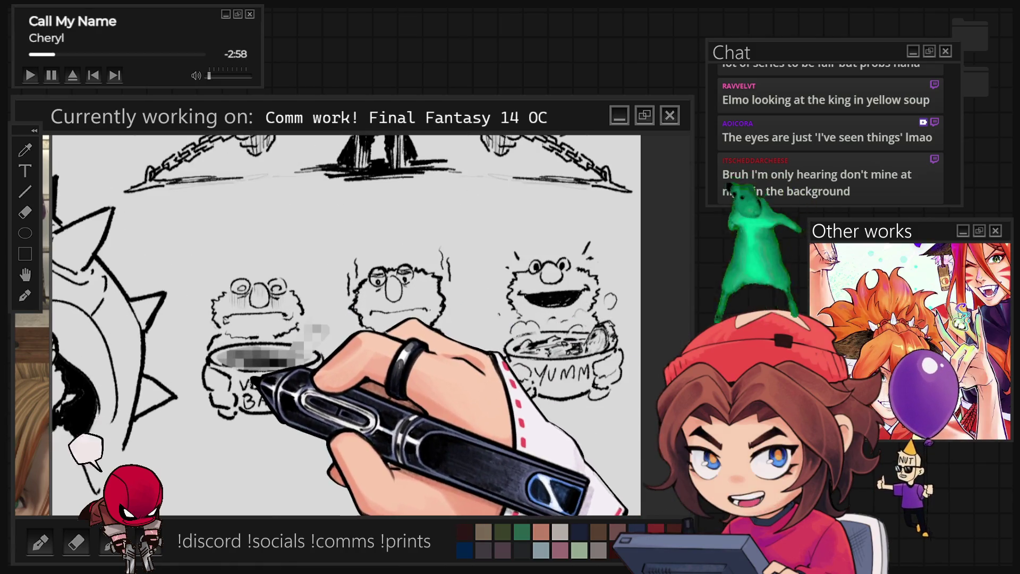
pyautogui.hotkey('ctrl', '-')
pyautogui.hotkey('ctrl', '+')
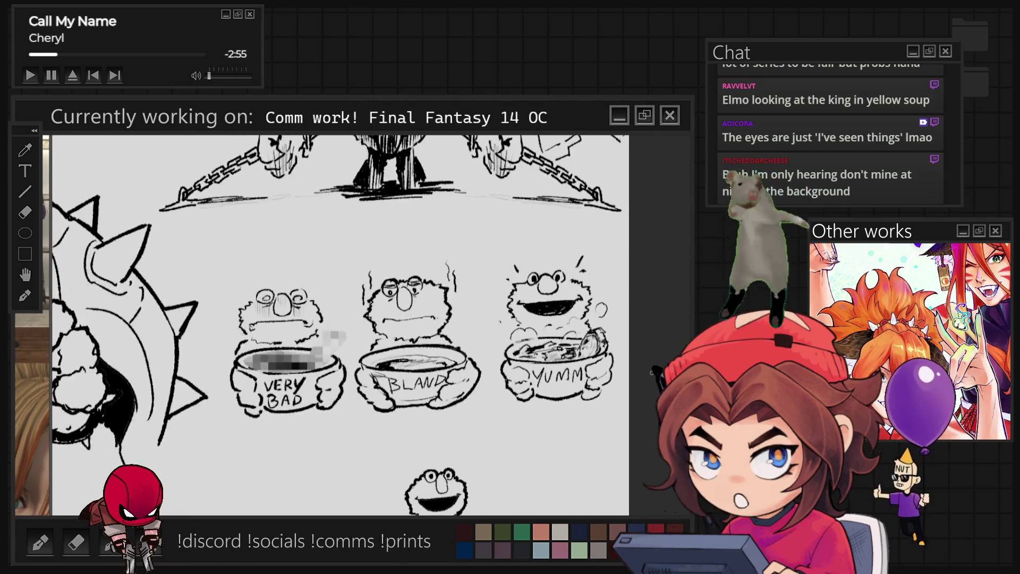
pyautogui.hotkey('ctrl', '-')
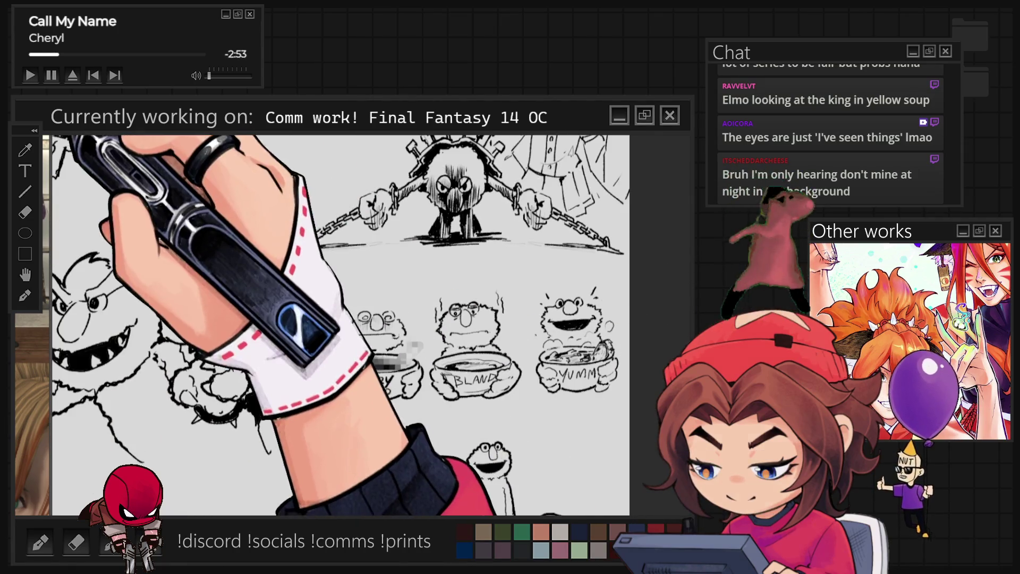
pyautogui.hotkey('ctrl', '+')
pyautogui.hotkey('ctrl', '+')
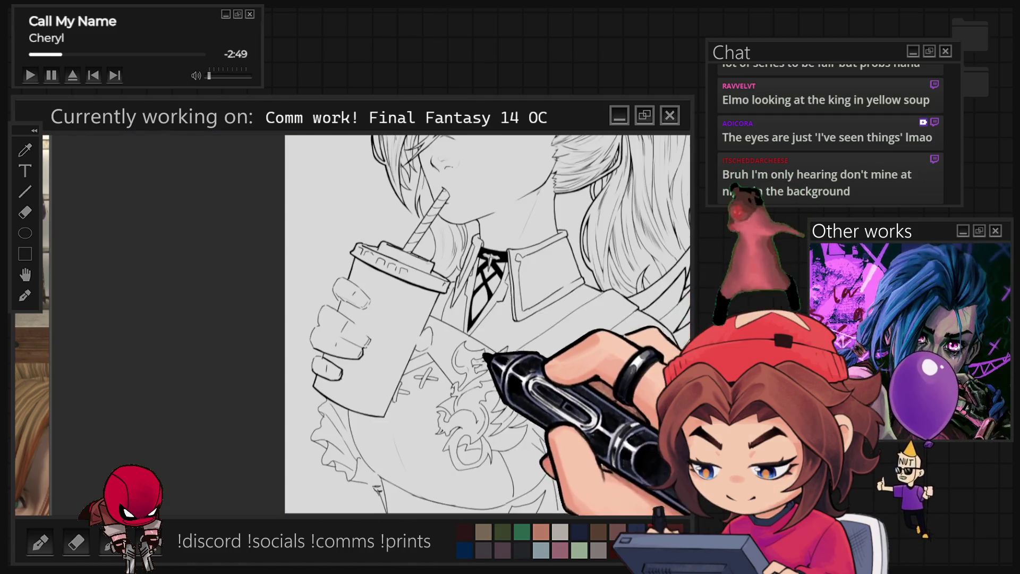
pyautogui.hotkey('ctrl', '+')
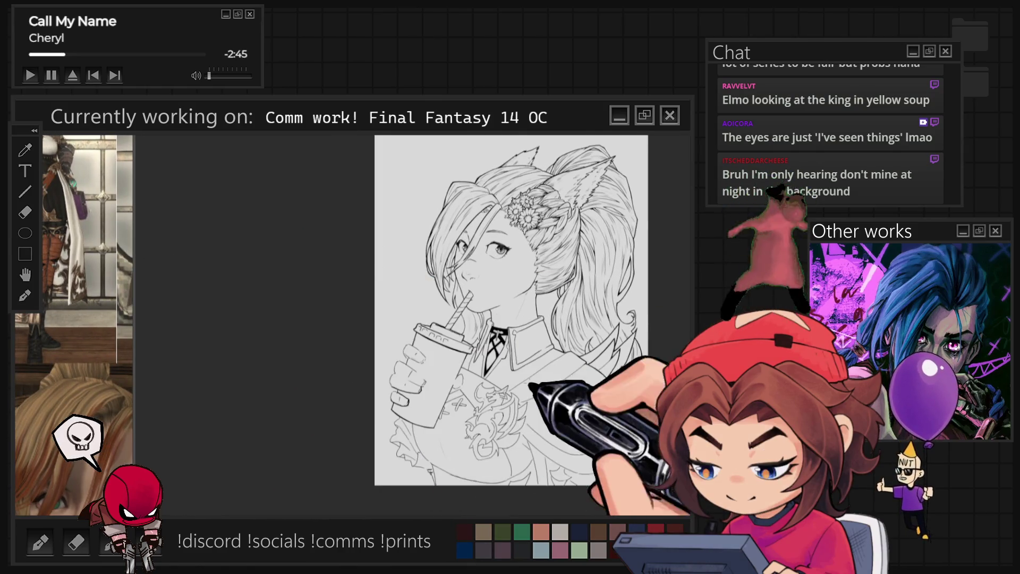
pyautogui.hotkey('ctrl', '+')
pyautogui.hotkey('ctrl', '+')
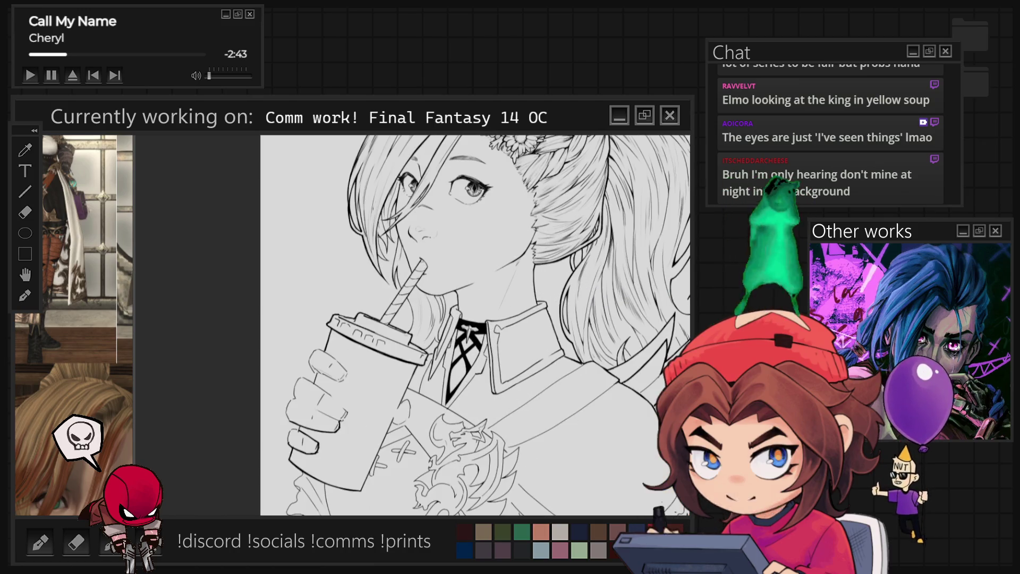
# - Show the light-blue rough sketch, test a red recolour, and hide the black line art
pyautogui.hotkey('ctrl', 'z')
pyautogui.hotkey('ctrl', 'z')
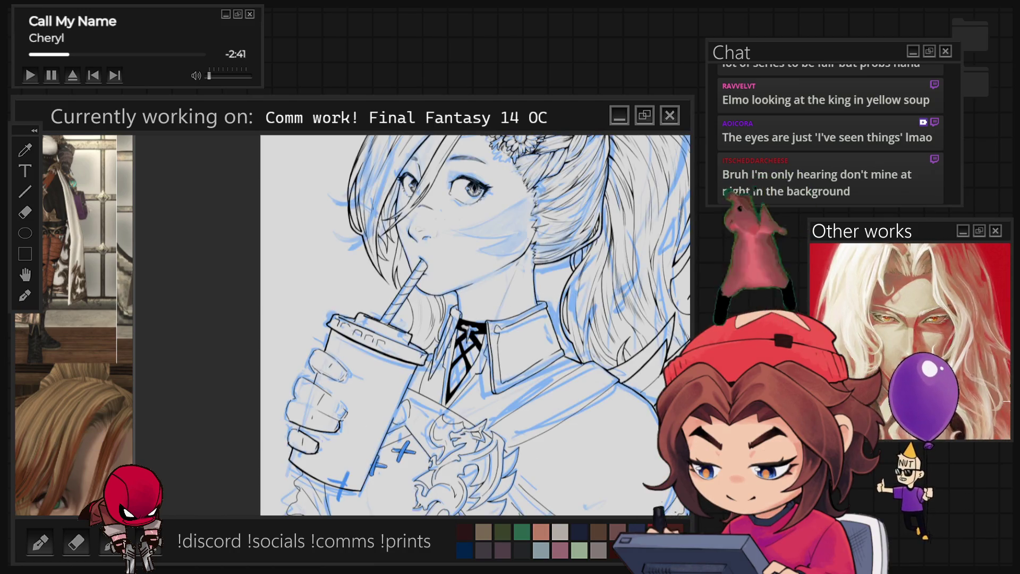
pyautogui.hotkey('ctrl', '-')
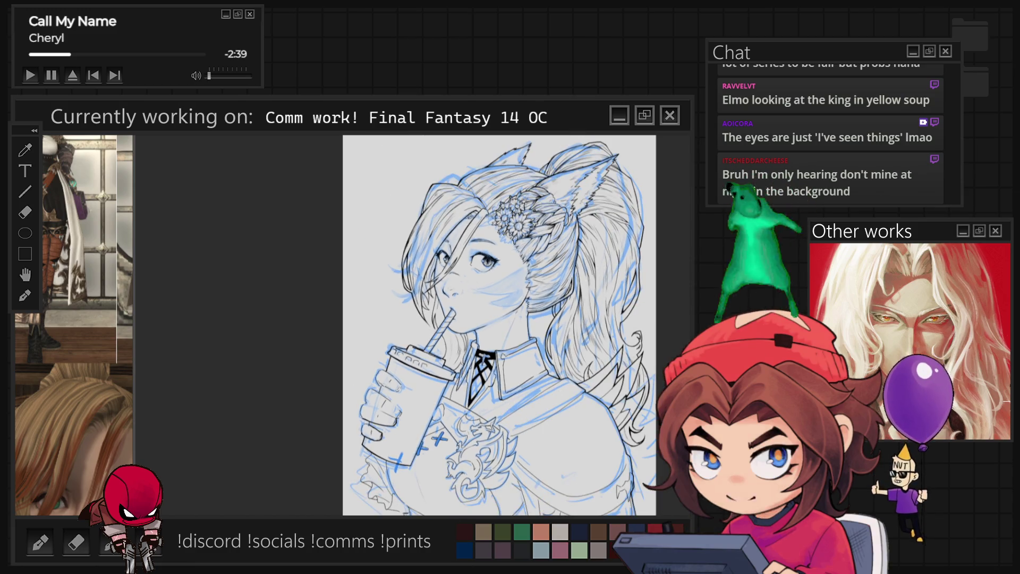
pyautogui.hotkey('ctrl', 'z')
pyautogui.hotkey('ctrl', 'z')
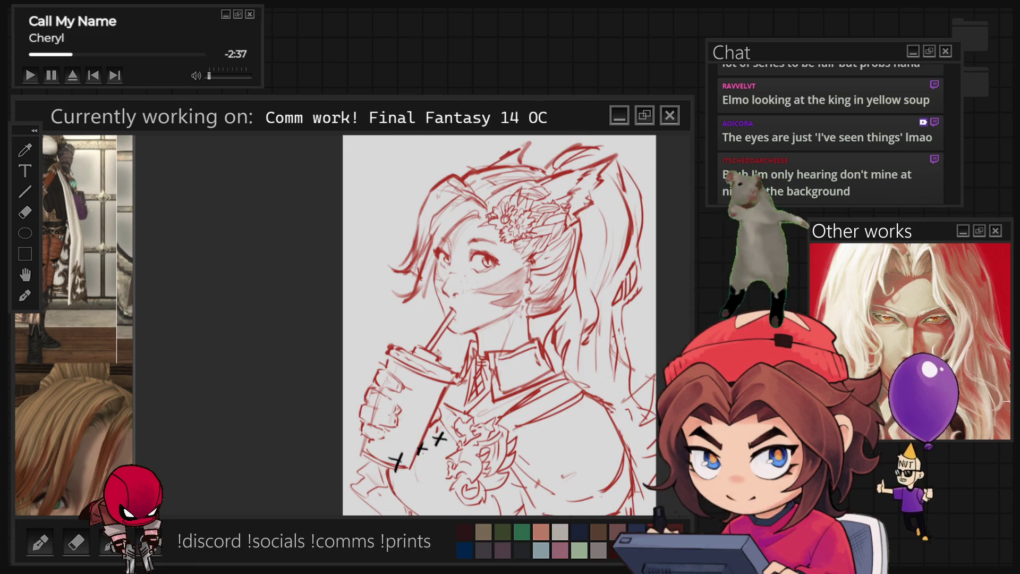
pyautogui.hscroll(3, 462, 325)
pyautogui.hotkey('ctrl', 'y')
pyautogui.hotkey('ctrl', 'z')
pyautogui.hotkey('ctrl', 'y')
pyautogui.hotkey('ctrl', 'z')
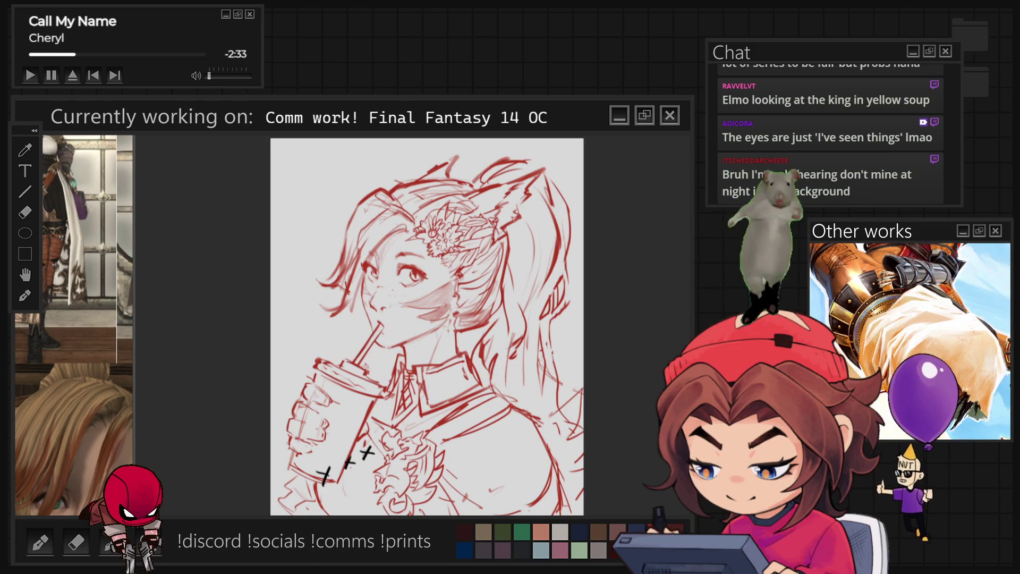
pyautogui.hotkey('ctrl', 'y')
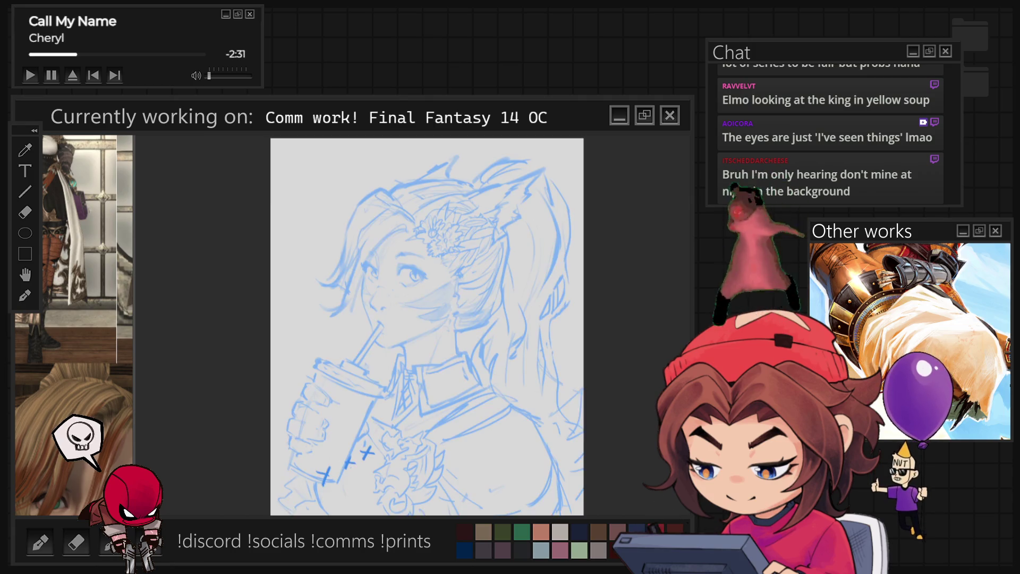
pyautogui.hotkey('ctrl', 'y')
pyautogui.hotkey('ctrl', 'y')
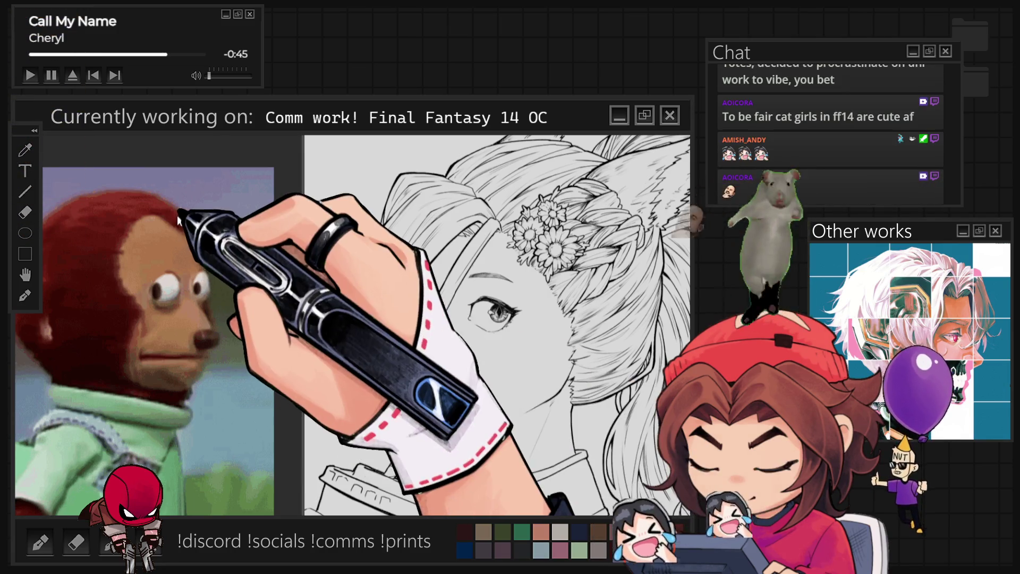
# - Shrink the in-game reference panel and frame the girl's head, ears, cup and straw
pyautogui.hotkey('ctrl', '-')
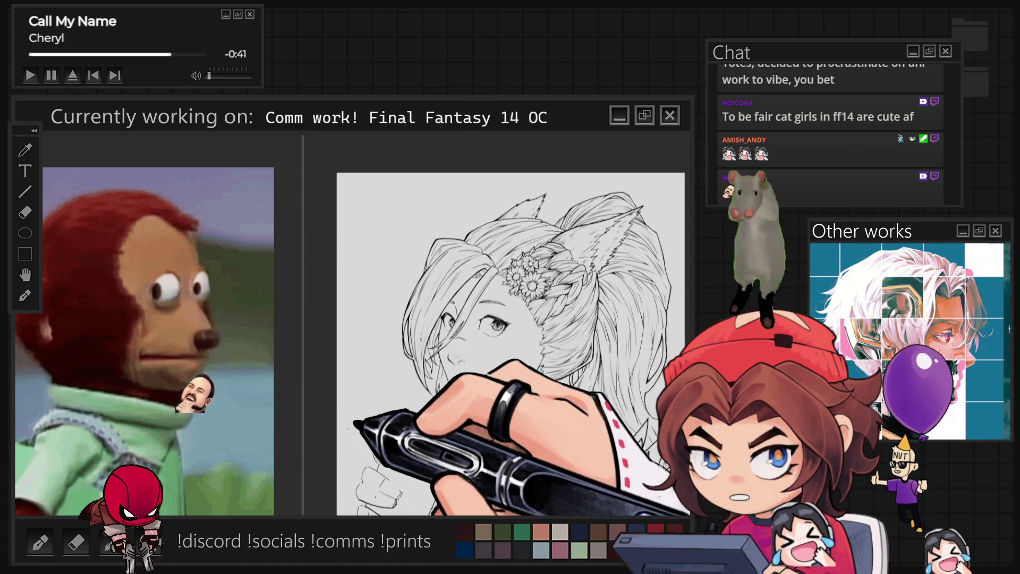
pyautogui.hotkey('ctrl', '+')
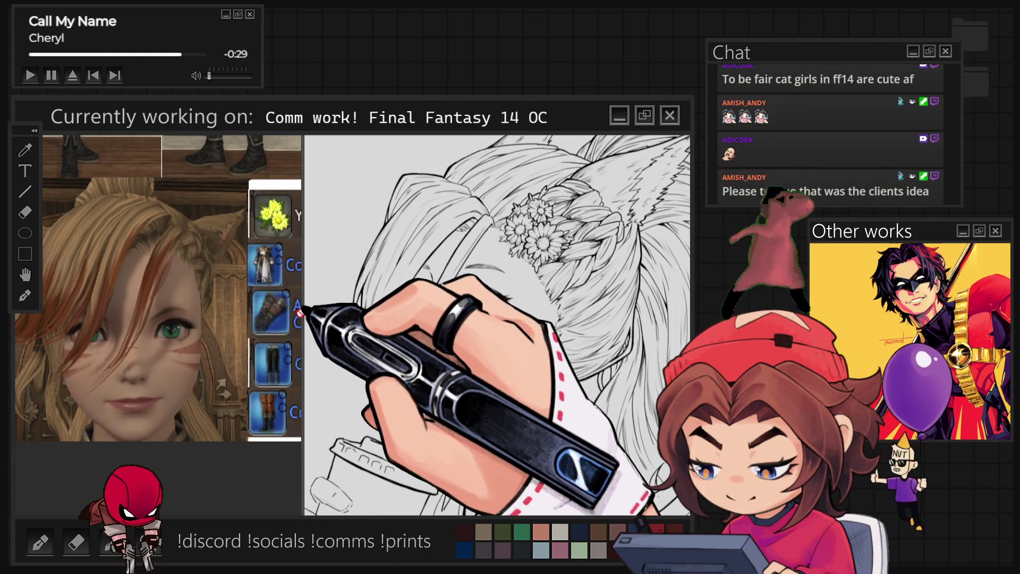
pyautogui.moveTo(300, 314); pyautogui.dragTo(182, 393)
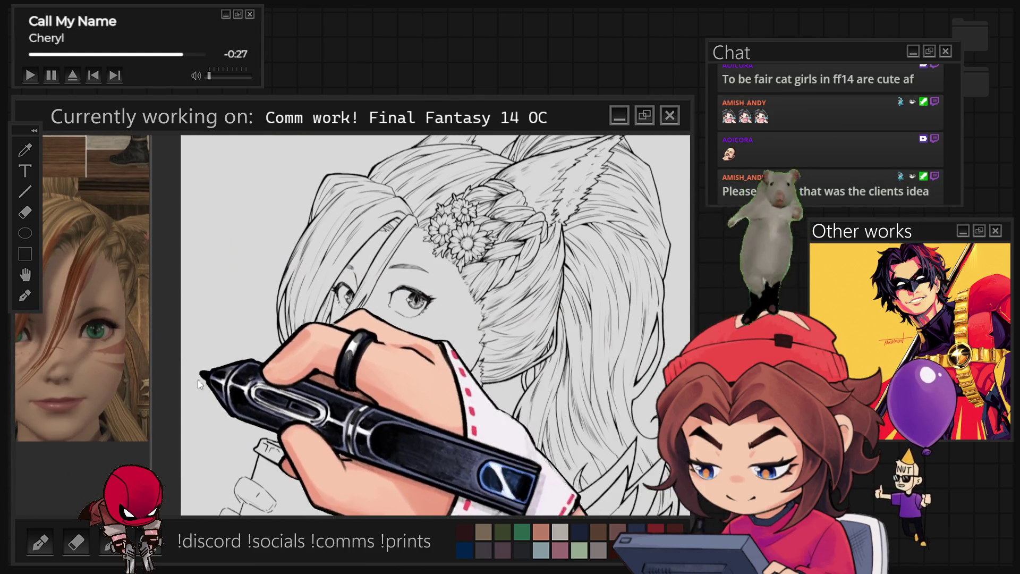
pyautogui.hotkey('ctrl', '-')
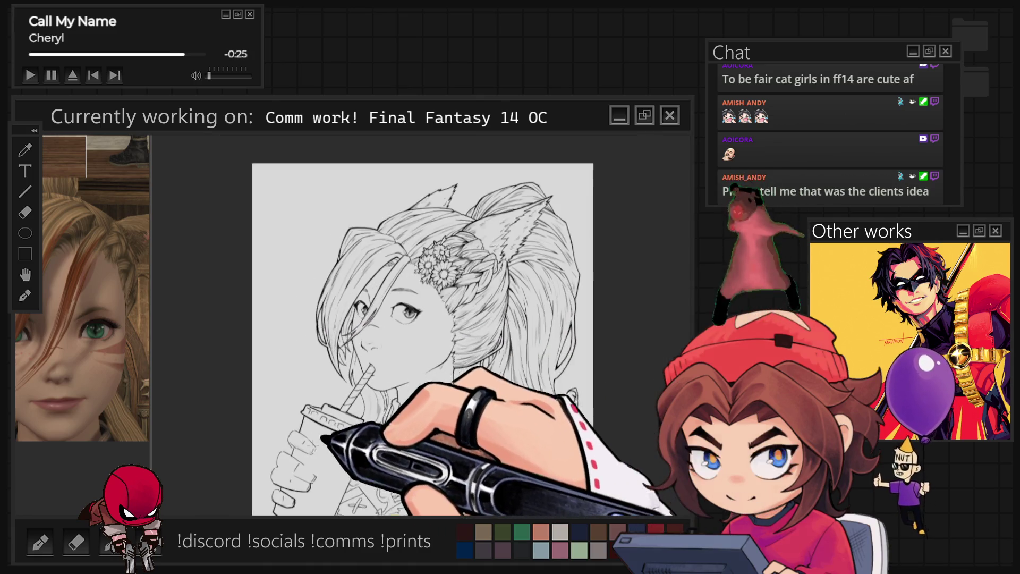
pyautogui.hotkey('ctrl', '+')
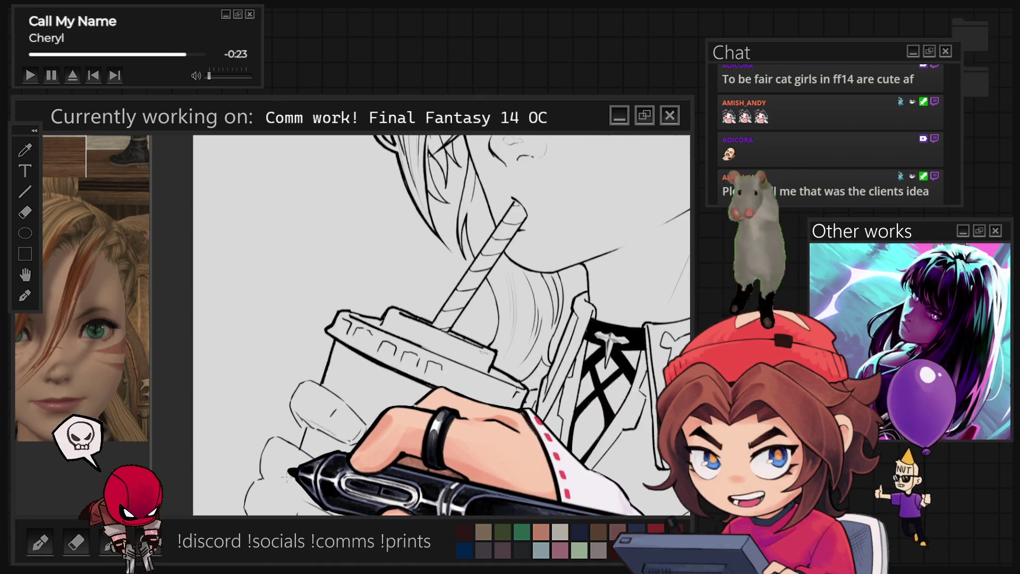
# - Review the outfit and face references, then narrow the reference panel to a thin strip
pyautogui.scroll(5, 441, 324)
pyautogui.hotkey('ctrl', '-')
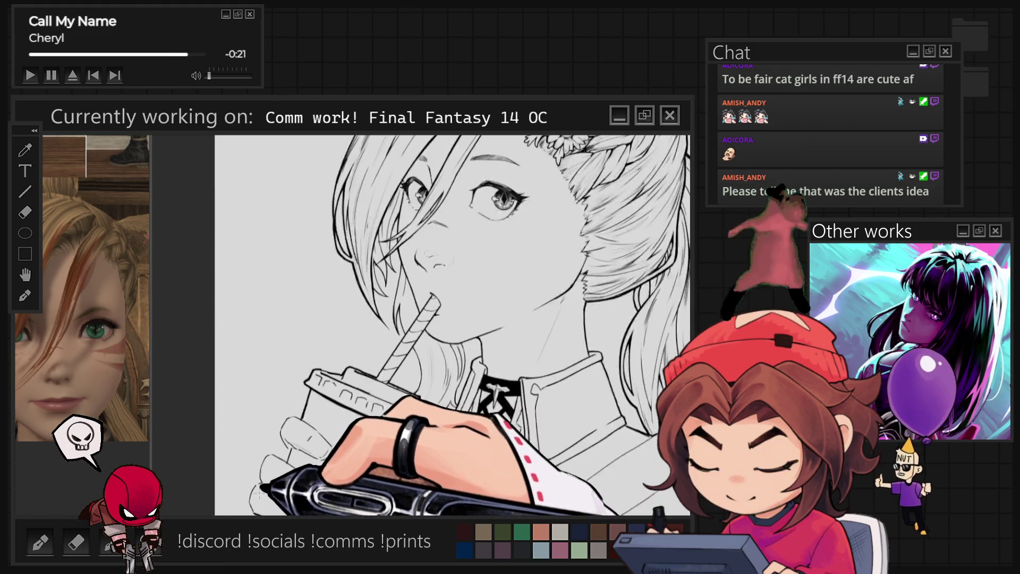
pyautogui.hotkey('ctrl', '+')
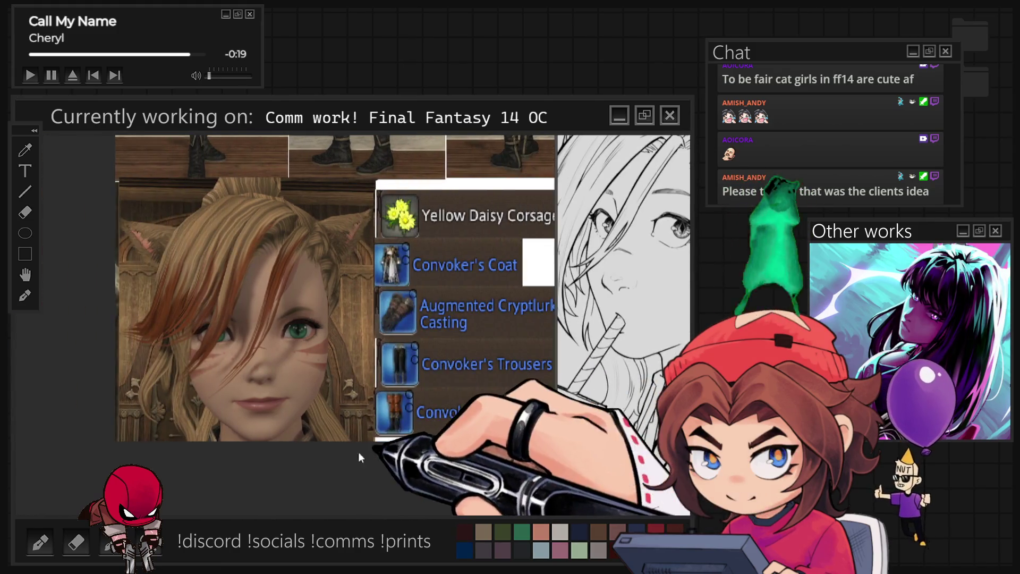
pyautogui.scroll(-5, 319, 403)
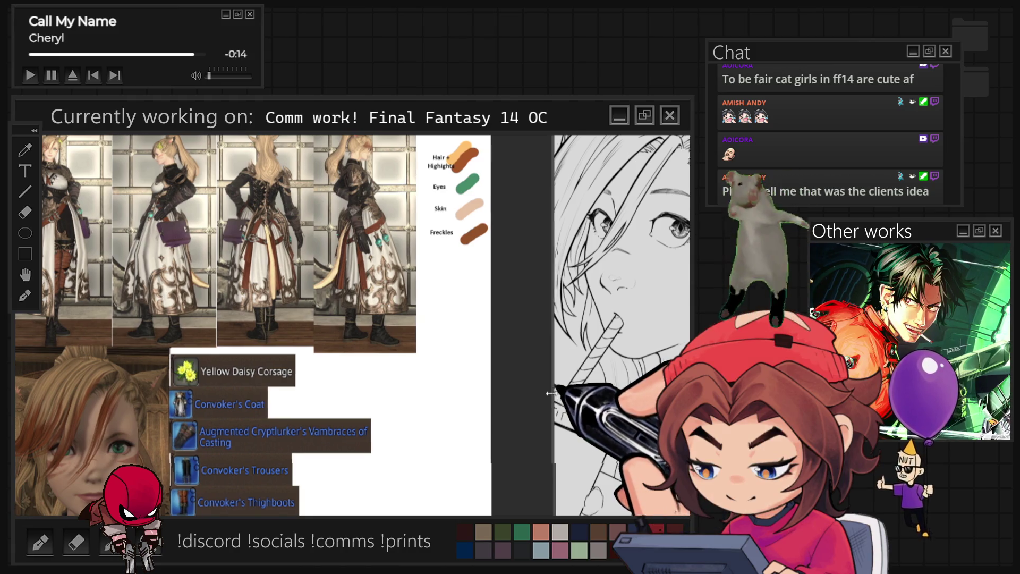
pyautogui.moveTo(554, 392); pyautogui.dragTo(195, 392)
pyautogui.scroll(5, 103, 324)
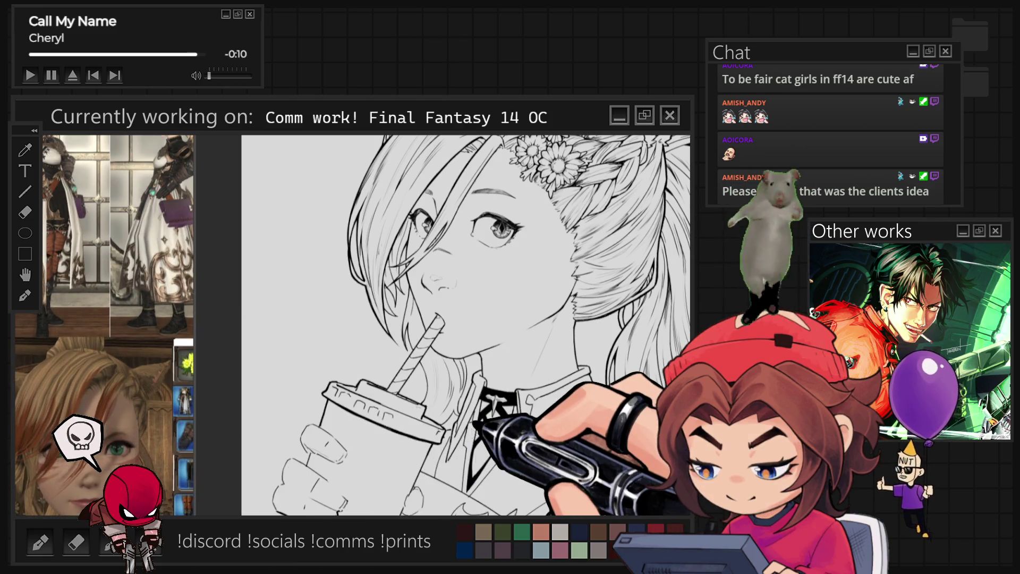
# - Rotate the canvas upright and ink short ridges along the cup lid's front rim
pyautogui.scroll(4, 404, 427)
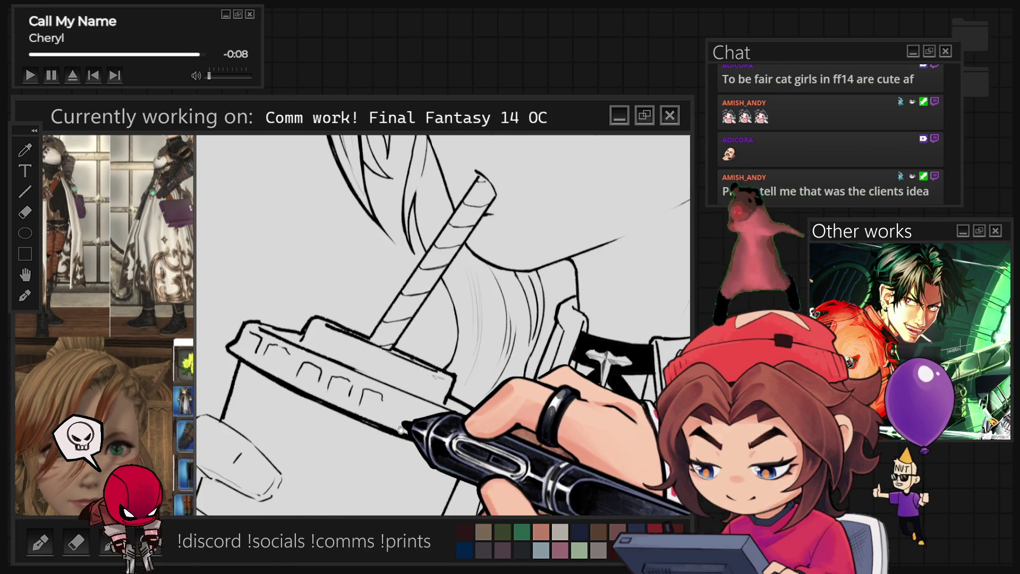
pyautogui.hotkey('ctrl', '@')
pyautogui.scroll(3, 404, 427)
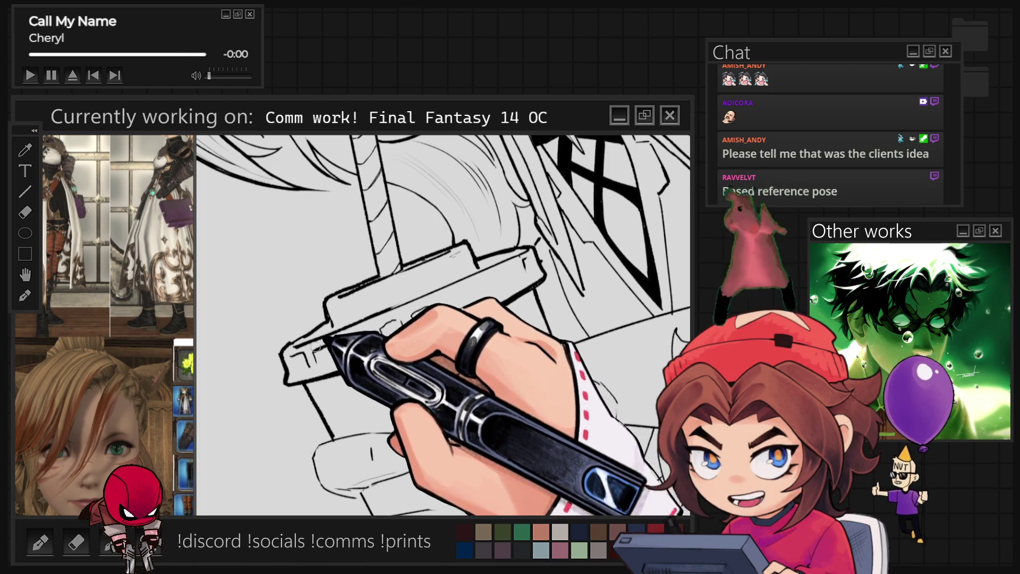
pyautogui.moveTo(300, 361)
pyautogui.mouseDown()
pyautogui.moveTo(372, 335)
pyautogui.moveTo(384, 301)
pyautogui.mouseUp()
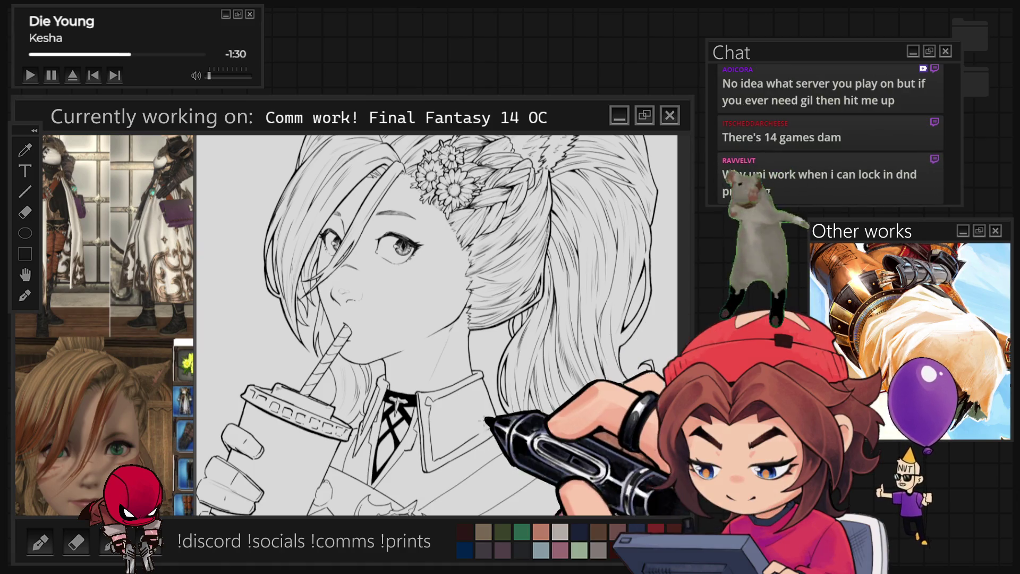
# - Fit the drawing, zoom and rotate onto the hand, and ink the fingers around the cup
pyautogui.hotkey('ctrl', '0')
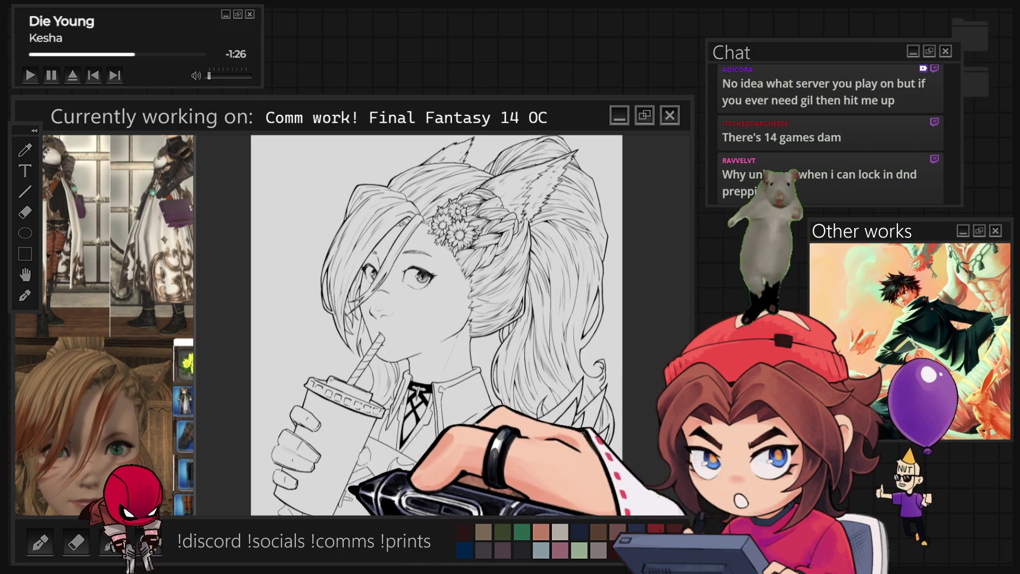
pyautogui.scroll(2, 303, 476)
pyautogui.scroll(3, 279, 474)
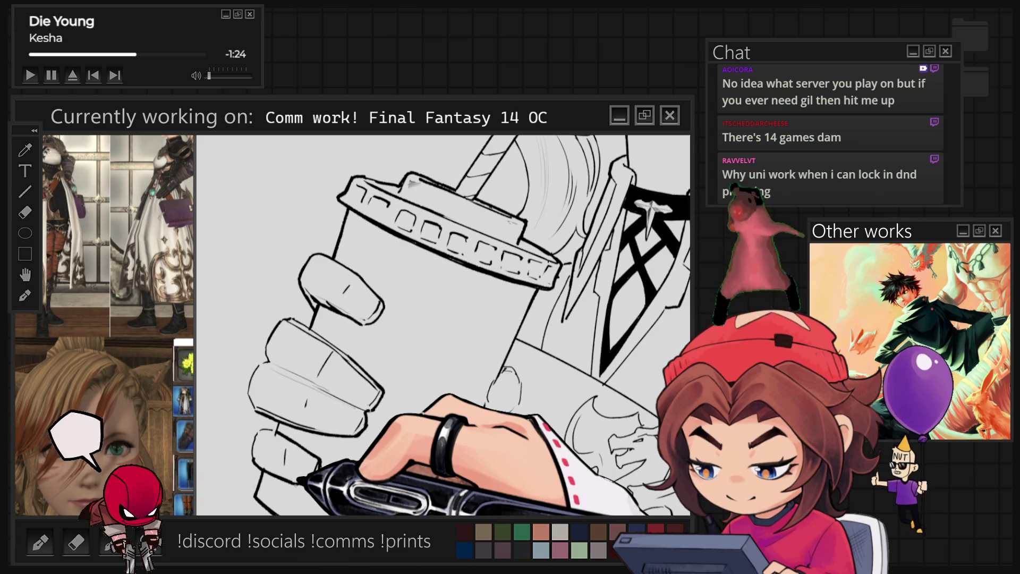
pyautogui.moveTo(244, 342)
pyautogui.mouseDown()
pyautogui.moveTo(312, 346)
pyautogui.moveTo(317, 240)
pyautogui.mouseUp()
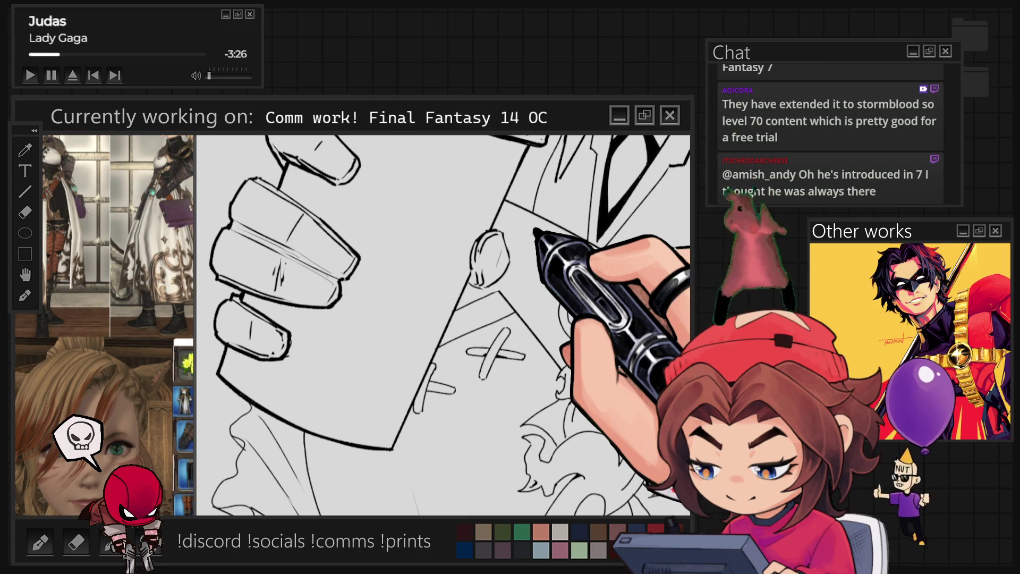
pyautogui.scroll(-5, 443, 325)
pyautogui.scroll(-3, 526, 292)
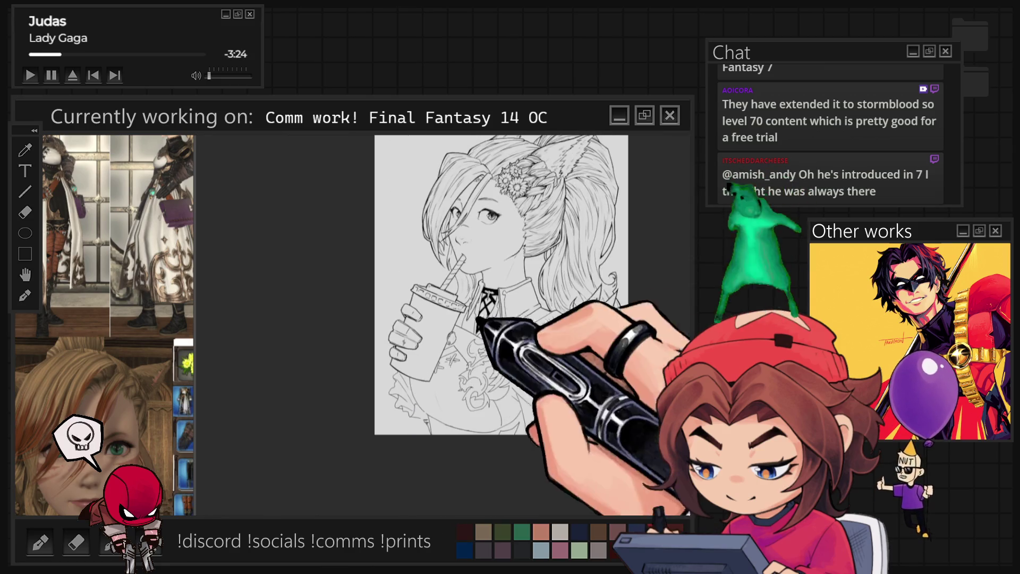
pyautogui.scroll(5, 478, 308)
pyautogui.scroll(2, 489, 319)
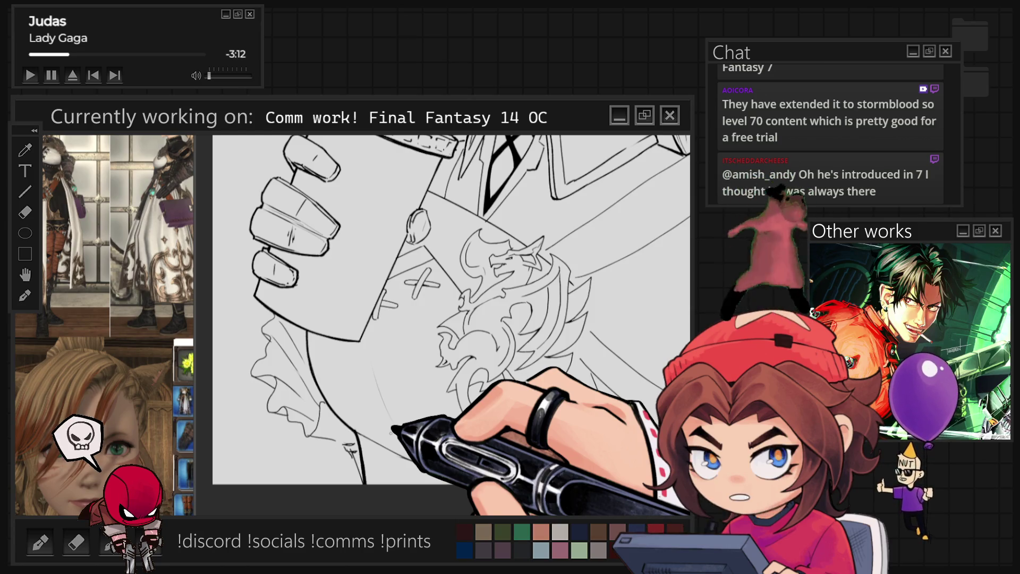
pyautogui.press('-')
pyautogui.press('-')
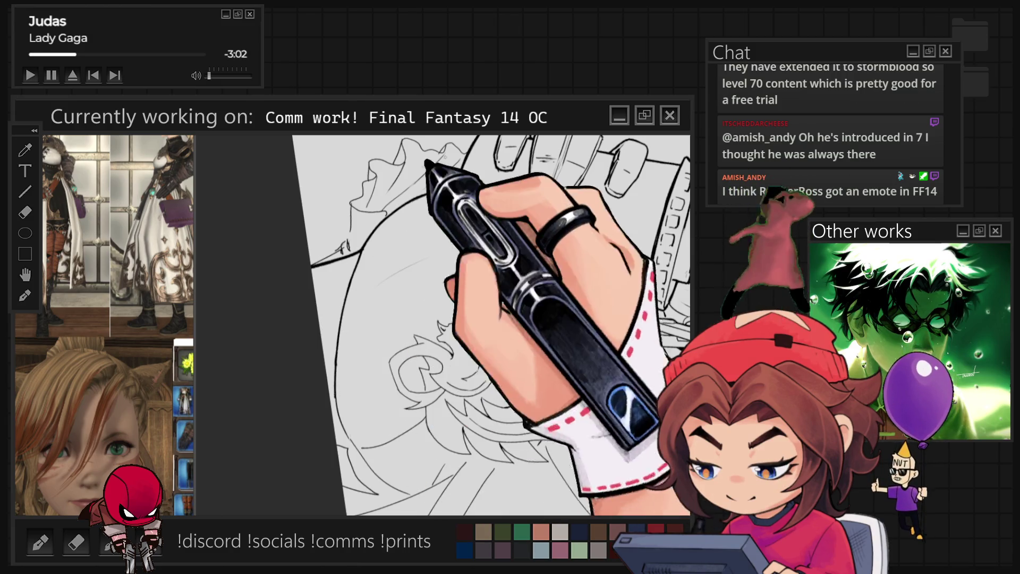
# - Reset the canvas rotation and zoom in to ink the coat's cross stitch and black wedge
pyautogui.hotkey('ctrl', '0')
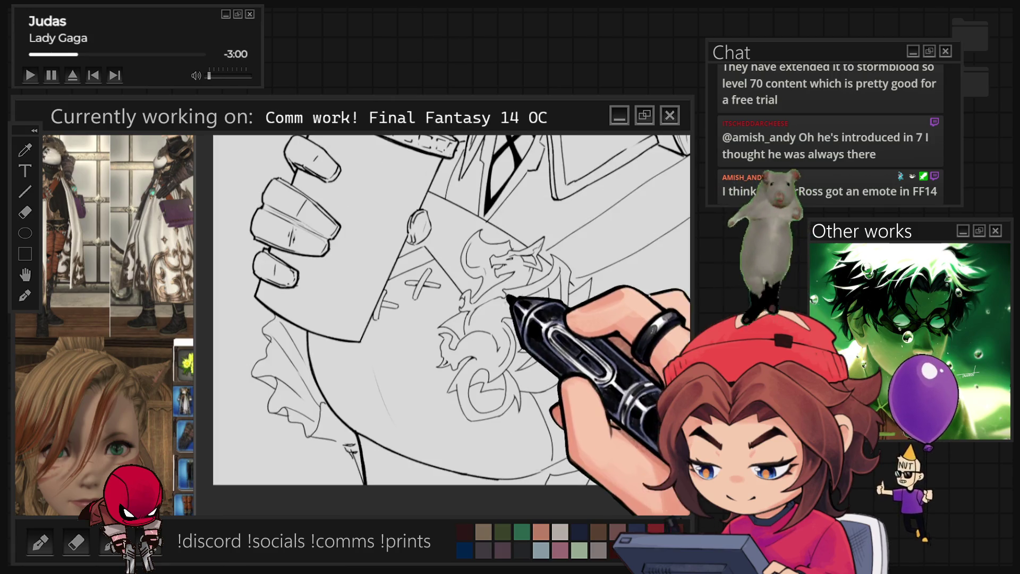
pyautogui.hotkey('ctrl', '+')
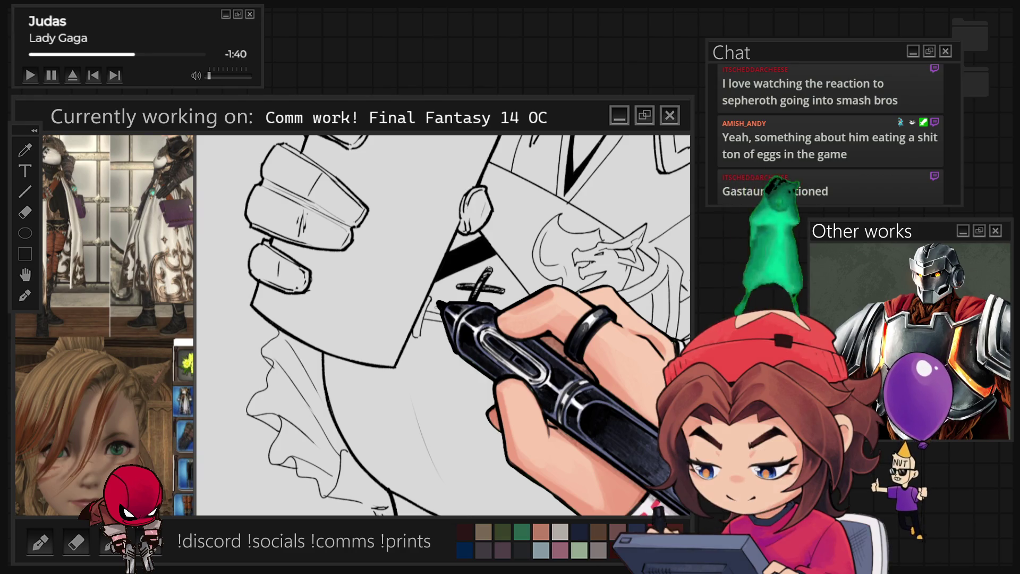
# - Ink a second cross stitch below the first, beside the black wedge under the cup
pyautogui.scroll(2, 437, 313)
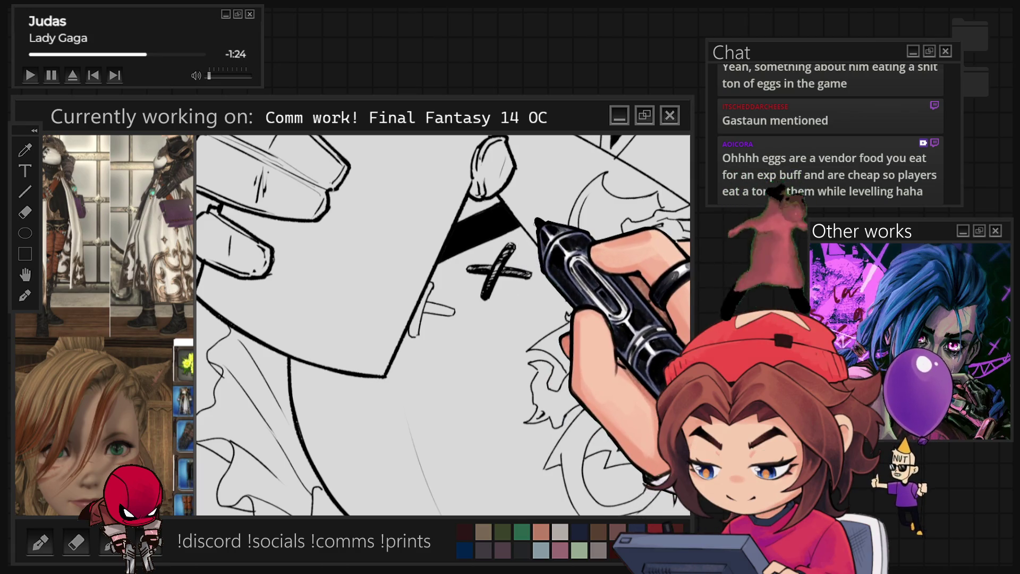
pyautogui.scroll(-2, 255, 419)
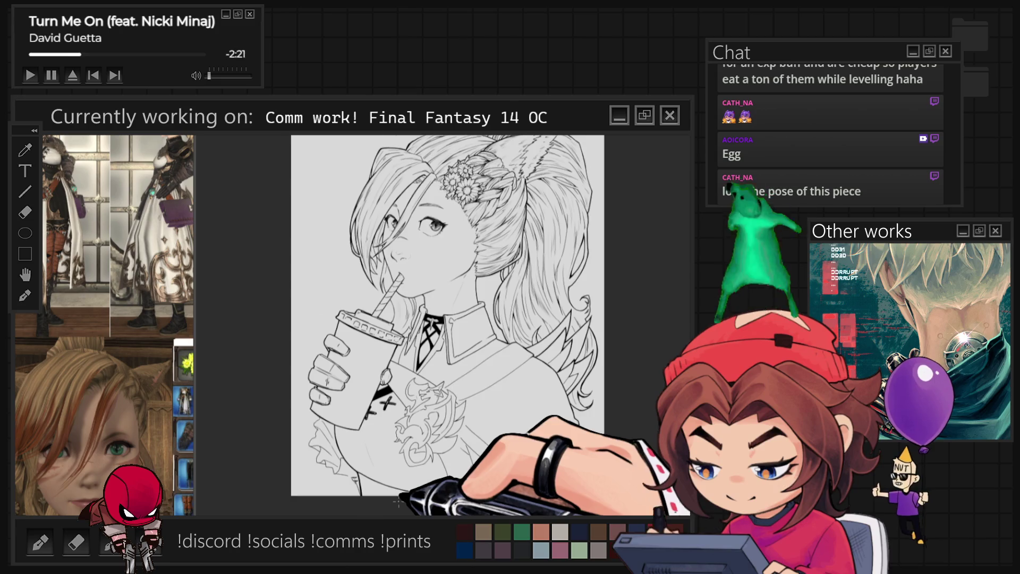
pyautogui.scroll(5, 399, 502)
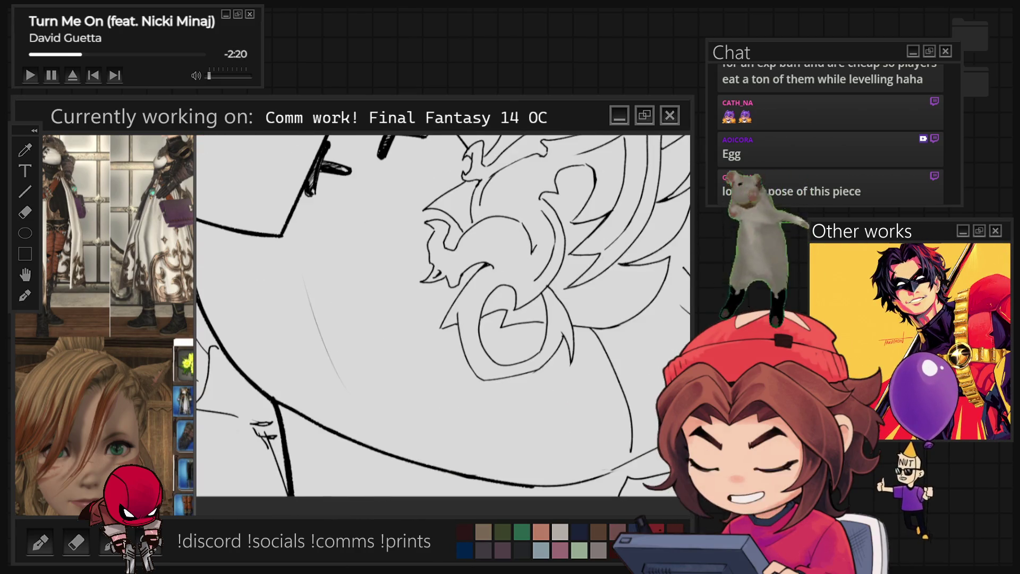
# - Ink a small loop on the dragon emblem and the stitched seam beneath the crest
pyautogui.scroll(-2, 443, 318)
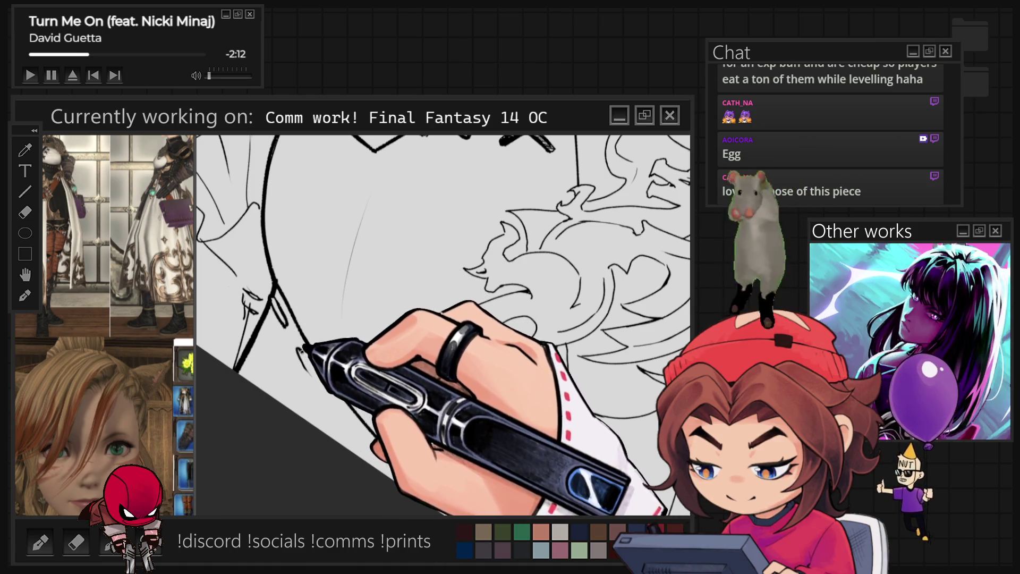
pyautogui.moveTo(304, 364); pyautogui.dragTo(321, 378)
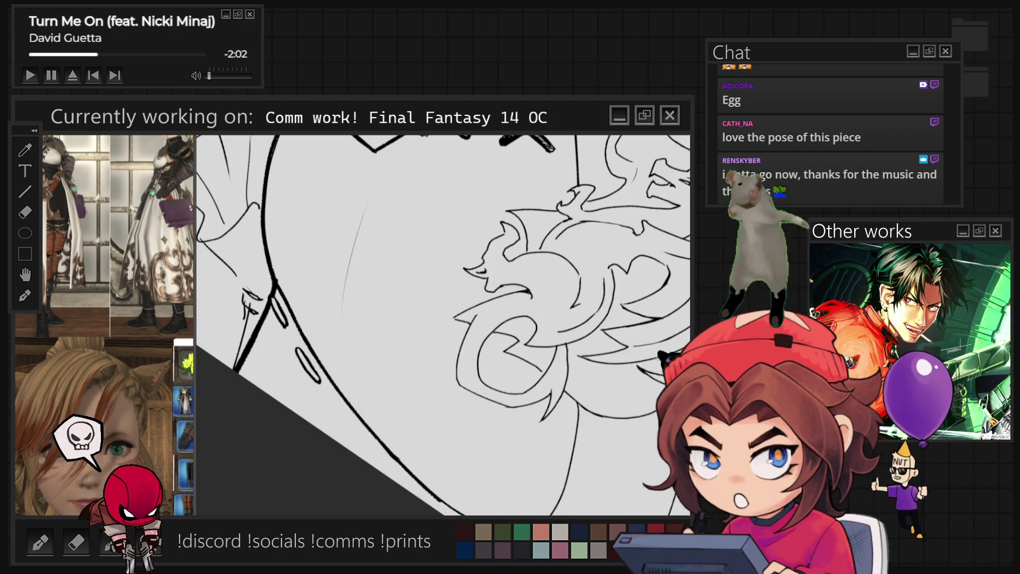
pyautogui.press('End')
pyautogui.press('End')
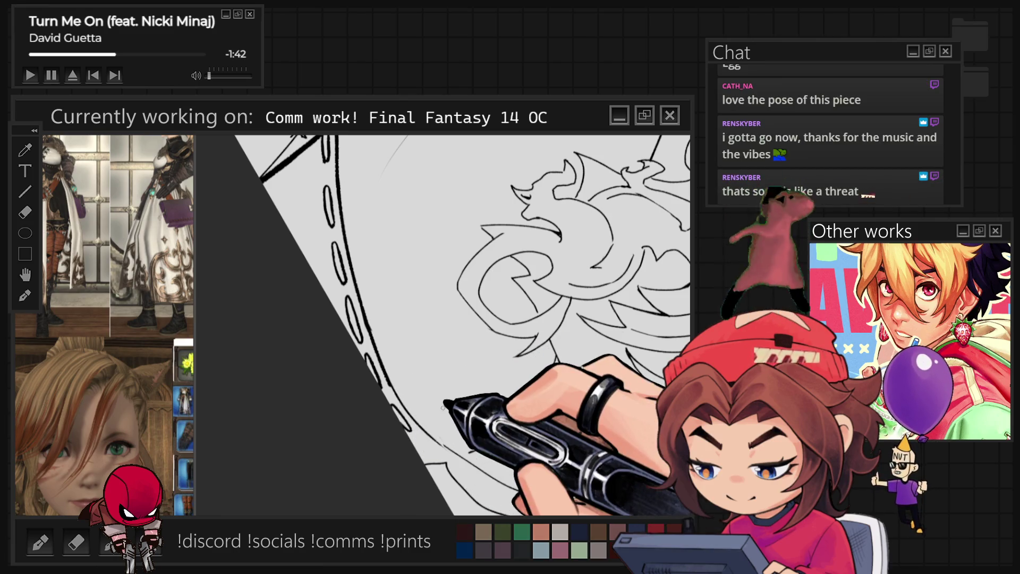
pyautogui.press('Home')
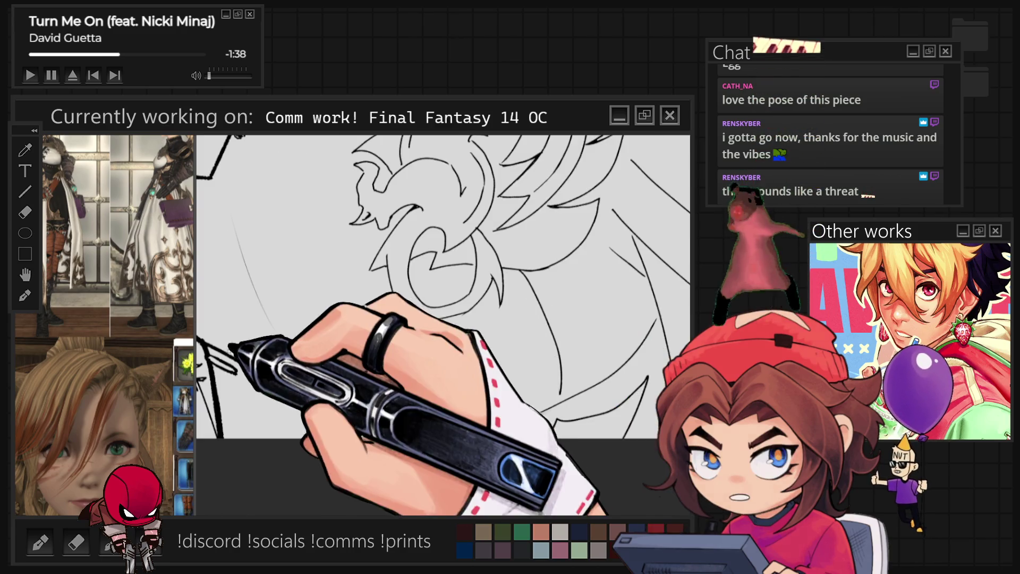
pyautogui.scroll(3, 91, 255)
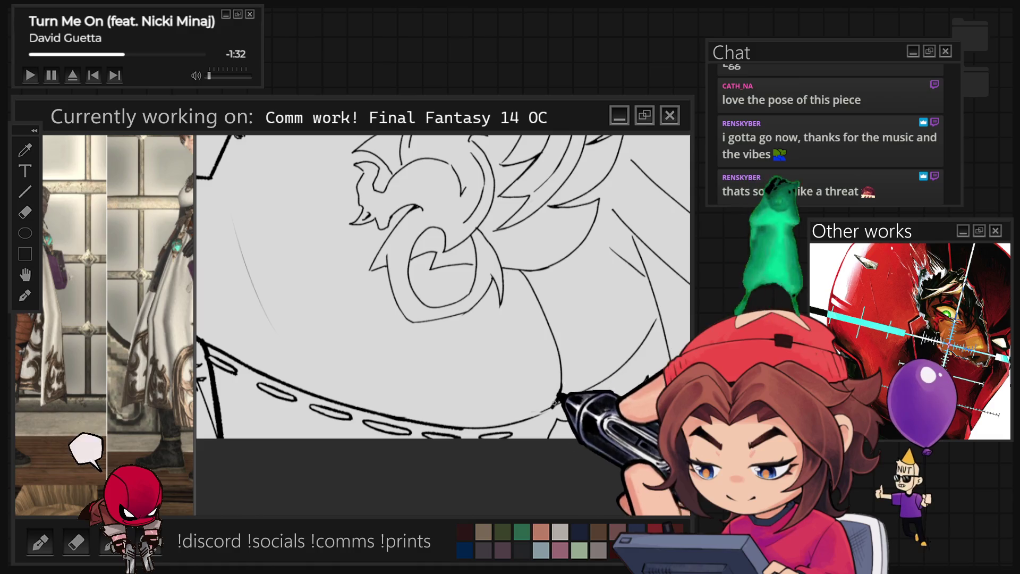
pyautogui.scroll(-5, 443, 287)
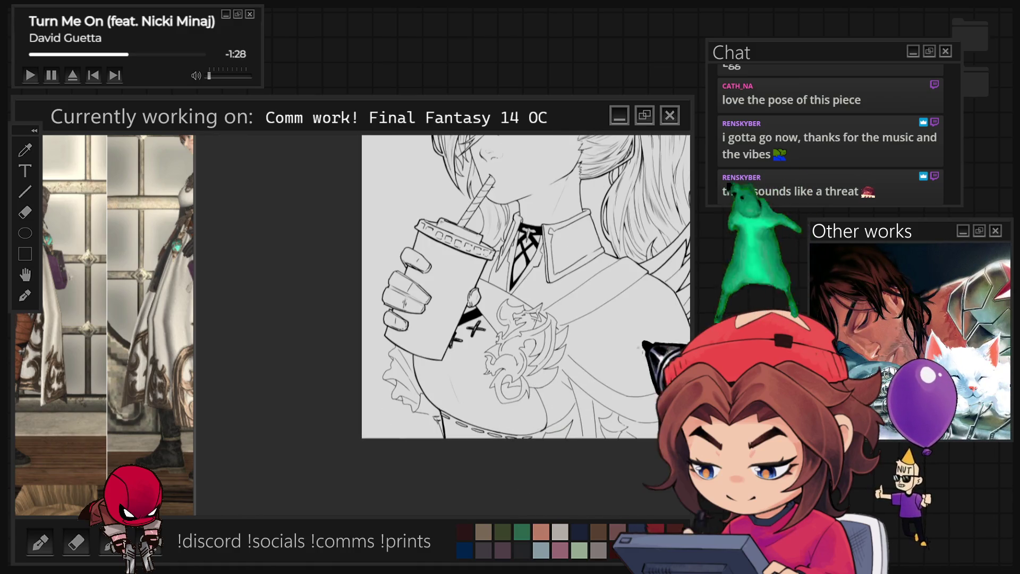
# - Check the whole drawing, flip the canvas upside down, and ink the coat's lapel edge
pyautogui.scroll(5, 443, 324)
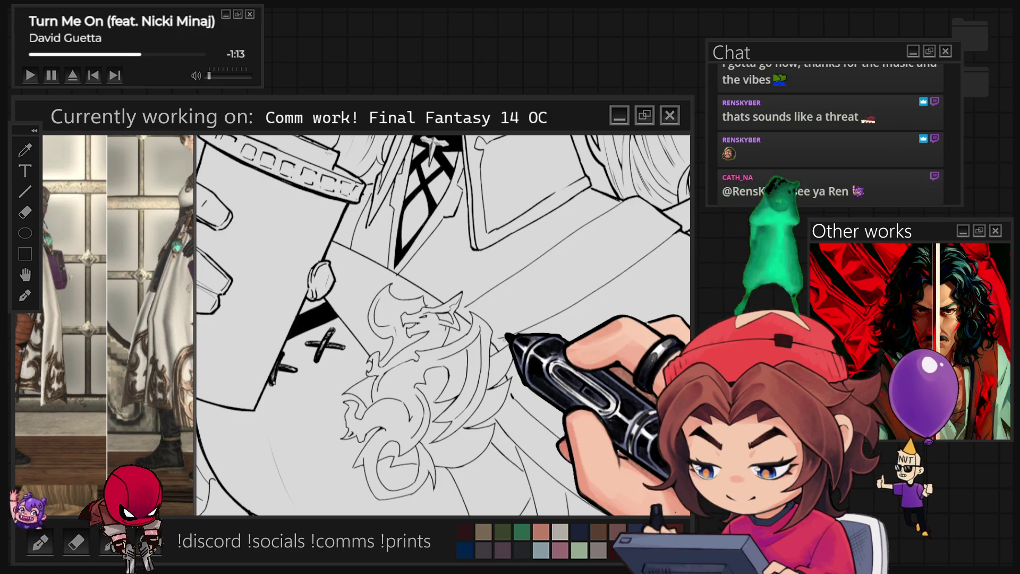
pyautogui.hotkey('ctrl', '0')
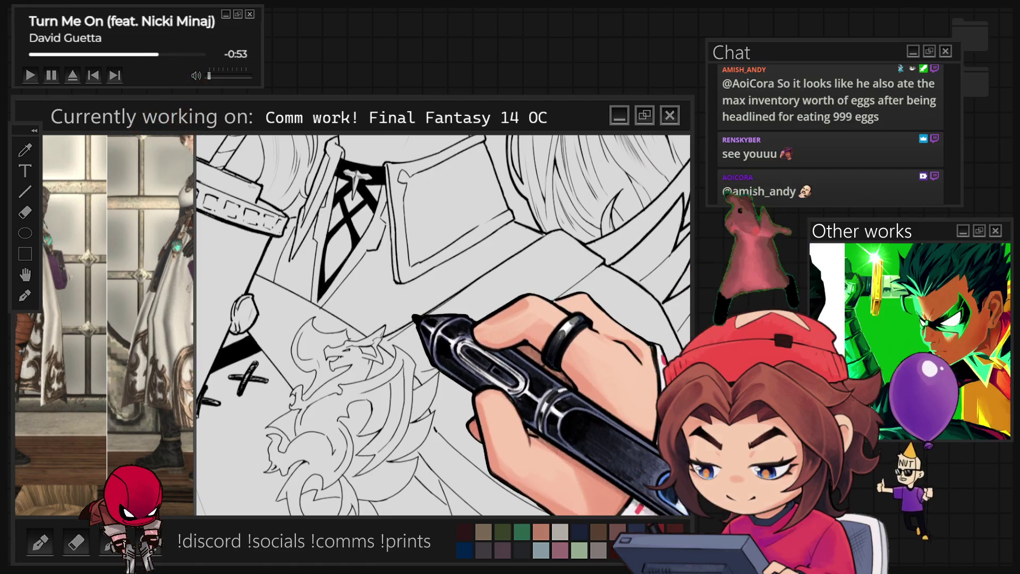
pyautogui.hotkey('ctrl', 'r')
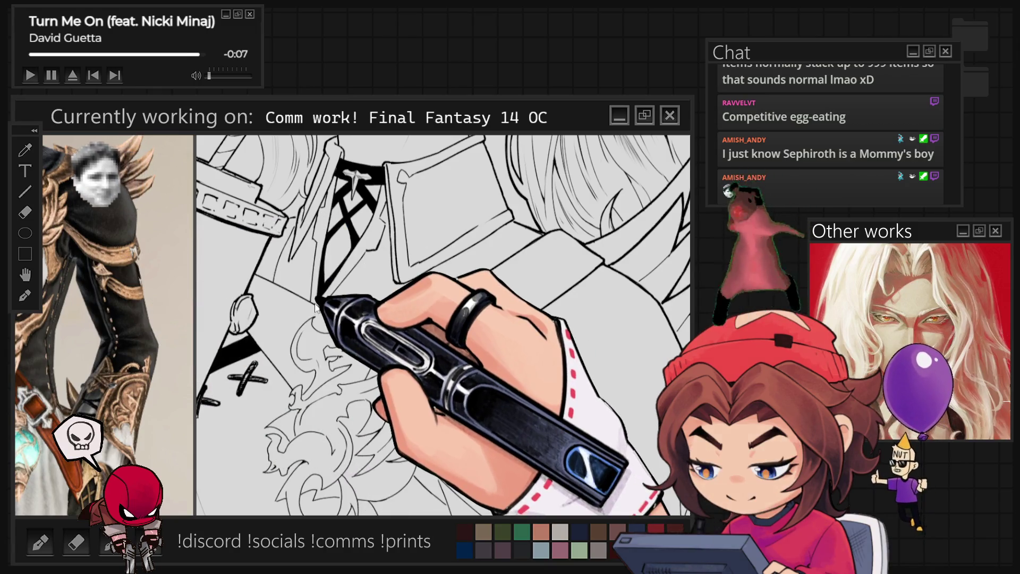
pyautogui.scroll(-2, 346, 318)
pyautogui.scroll(2, 403, 324)
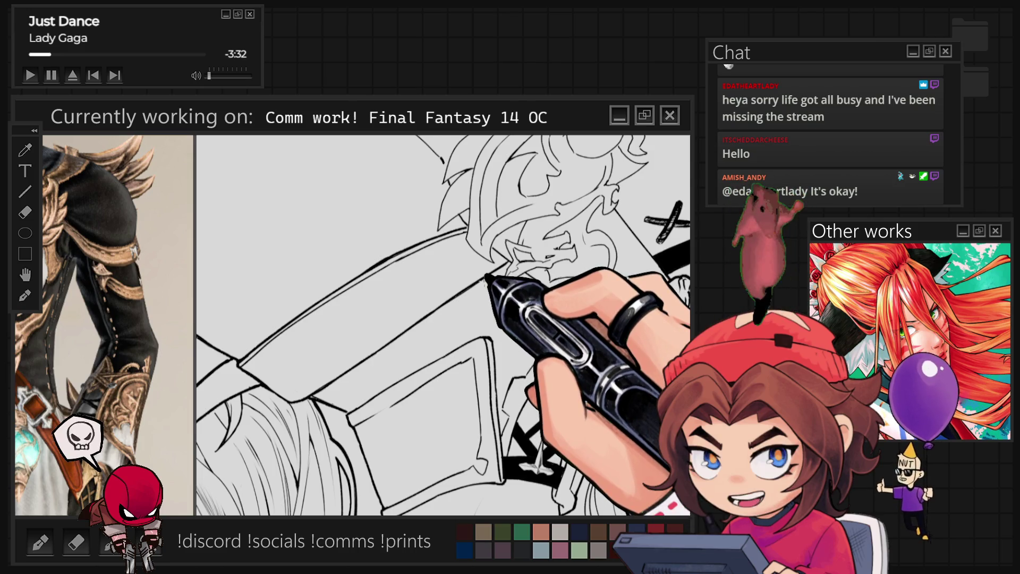
# - Flip the canvas 180° and ink the coat lapels and folds around the collar and tie
pyautogui.hotkey('ctrl', 'shift', 'r')
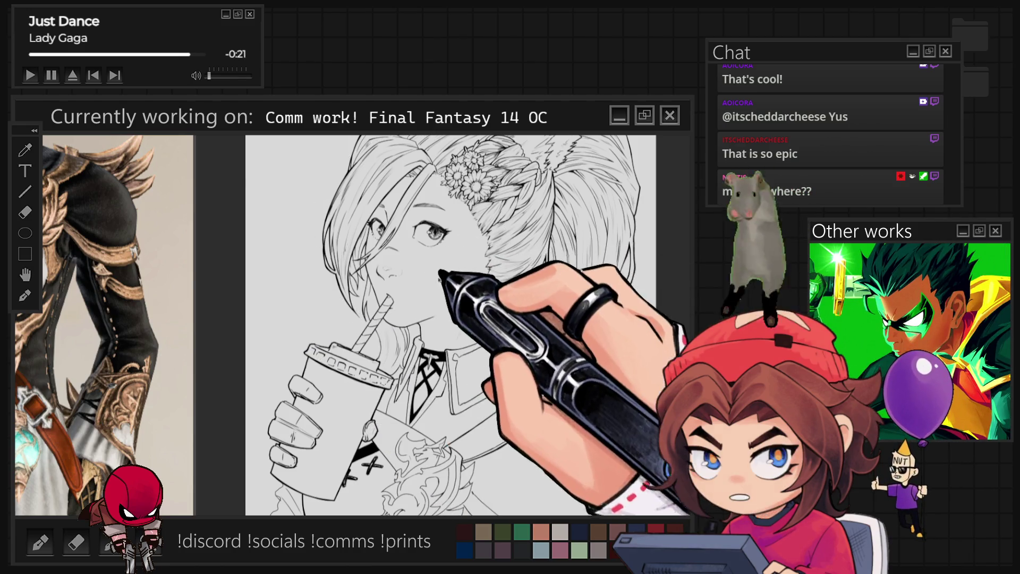
pyautogui.scroll(5, 499, 382)
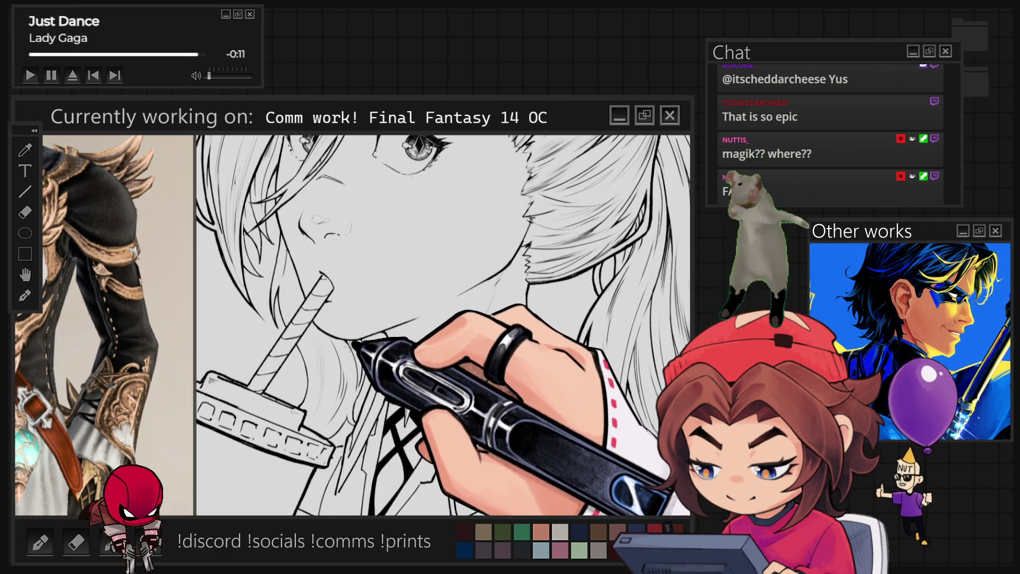
pyautogui.hotkey('ctrl', '-')
pyautogui.hotkey('ctrl', '-')
pyautogui.hotkey('ctrl', '-')
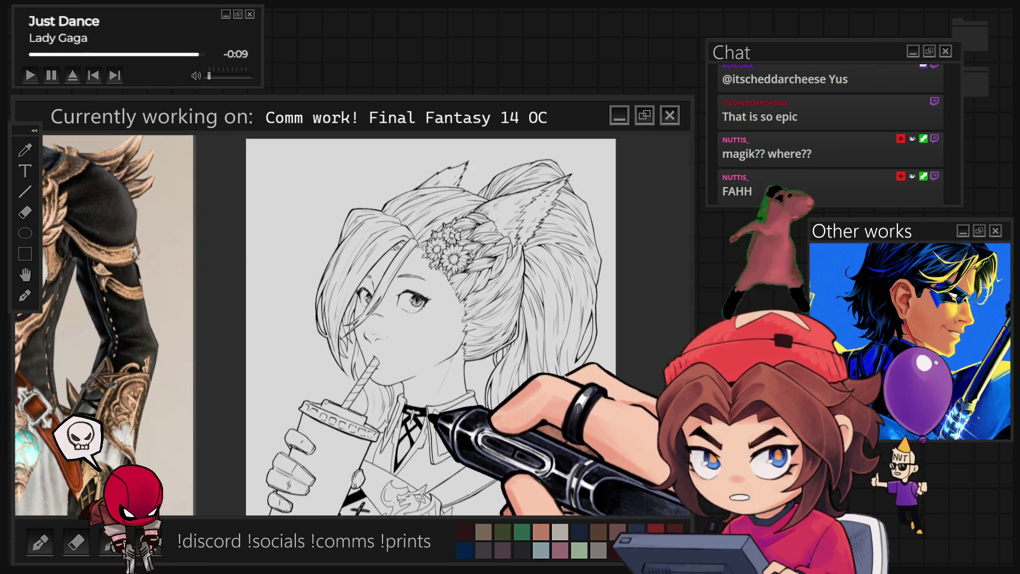
pyautogui.hotkey('ctrl', '+')
pyautogui.hotkey('ctrl', '+')
pyautogui.hotkey('ctrl', '+')
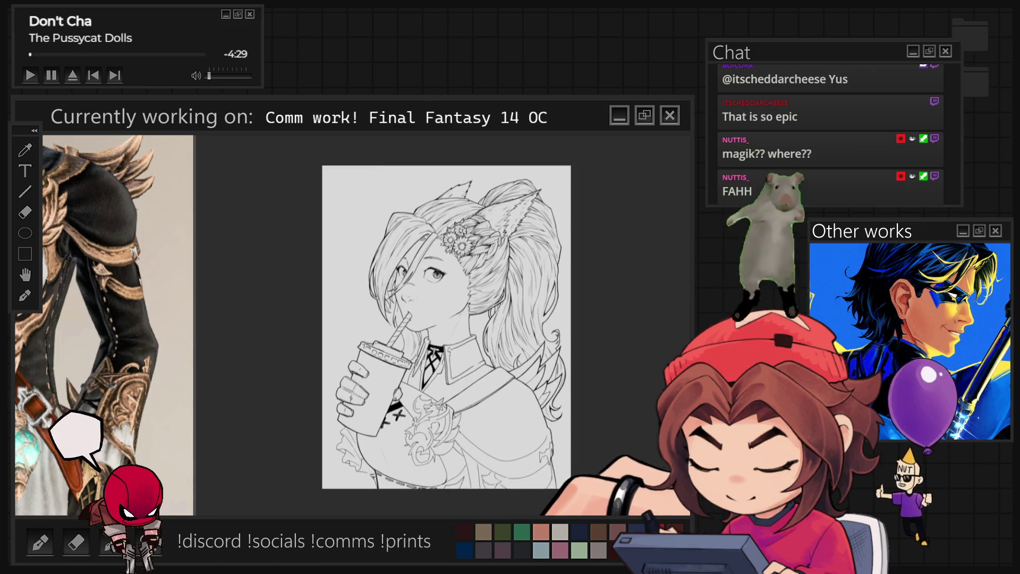
pyautogui.hotkey('ctrl', '+')
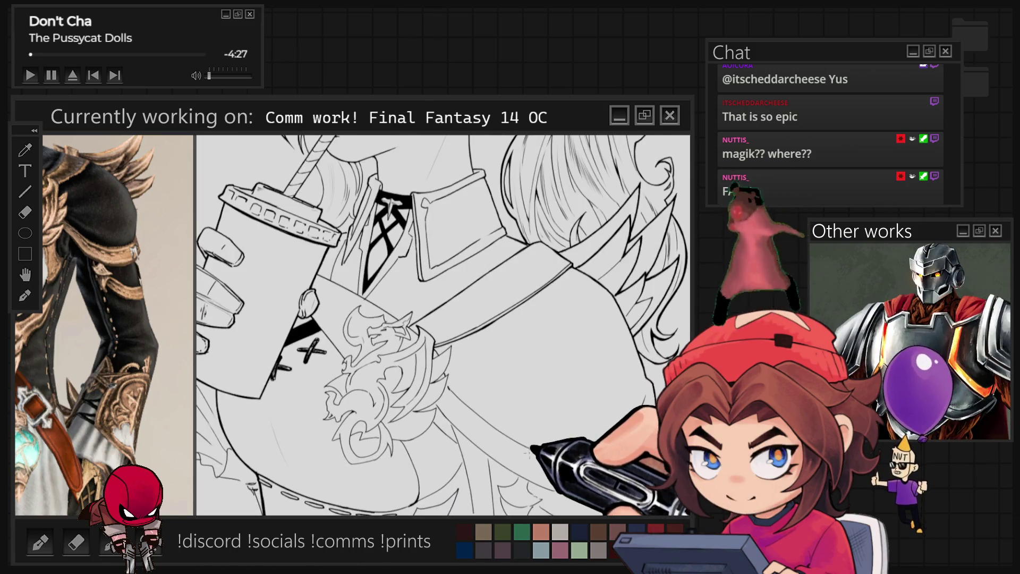